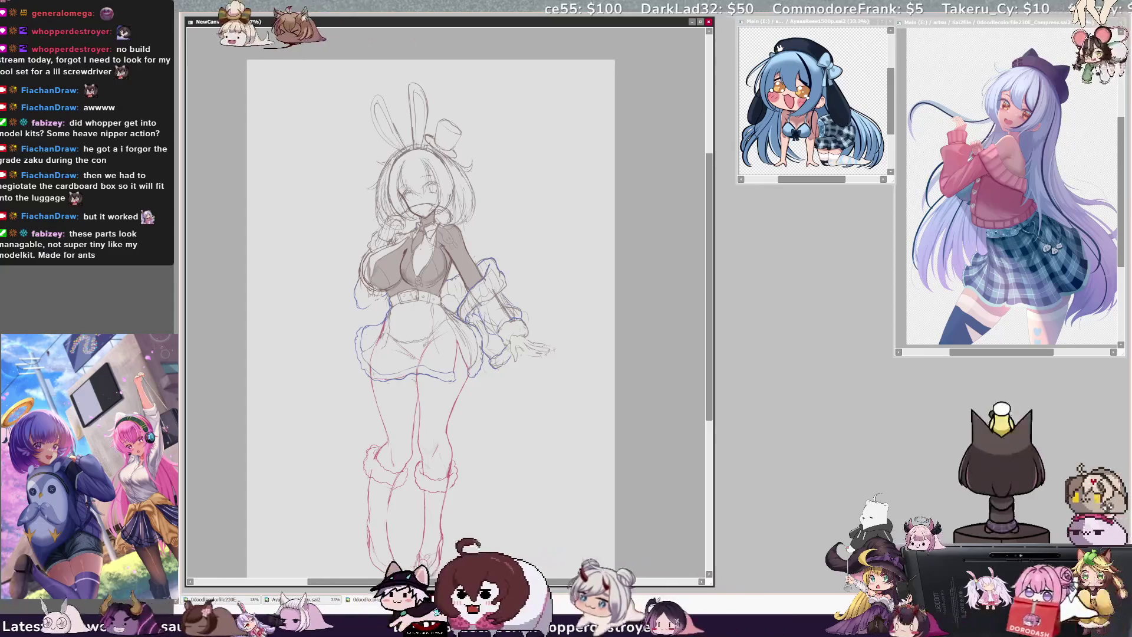
key(h)
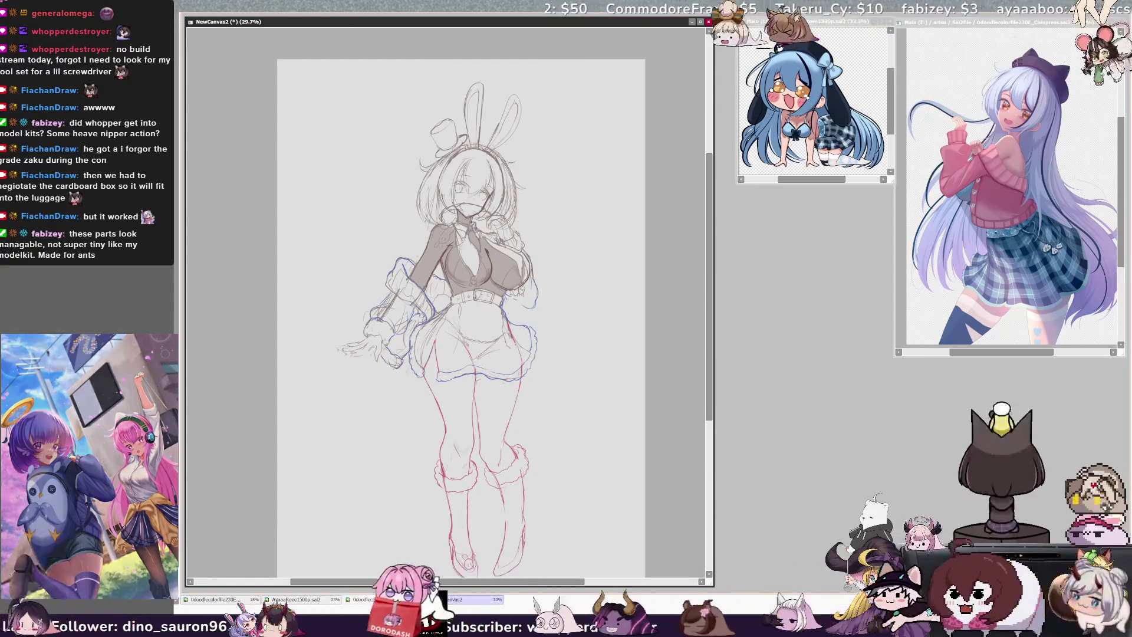
key(h)
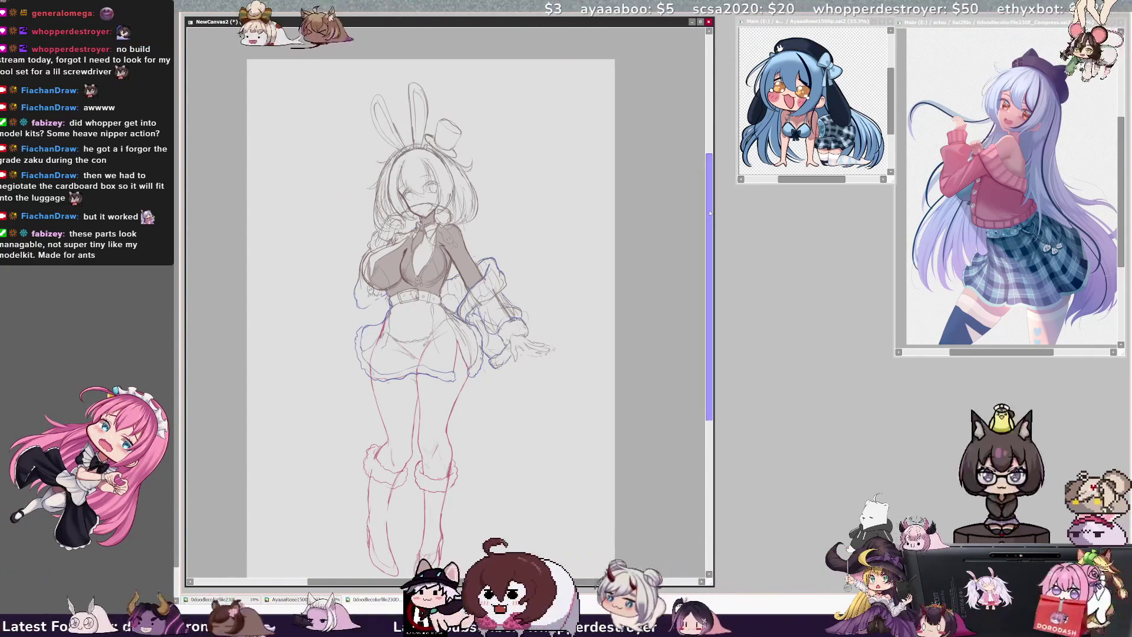
mouse_move(711, 212)
mouse_down()
mouse_move(713, 222)
mouse_move(707, 213)
mouse_up()
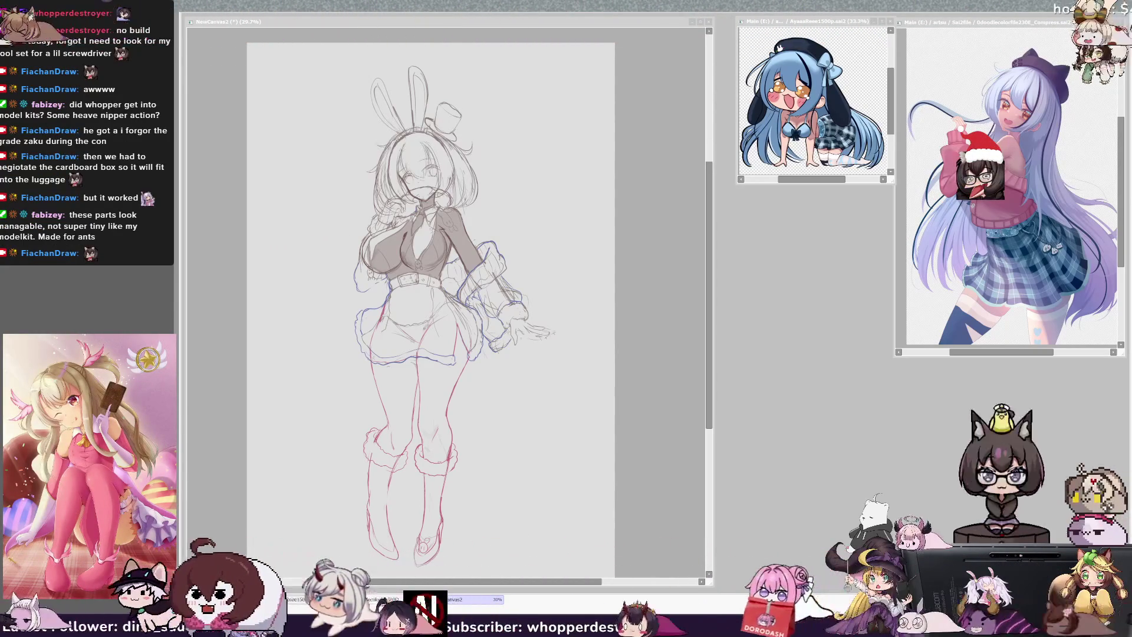
key(alt+Tab)
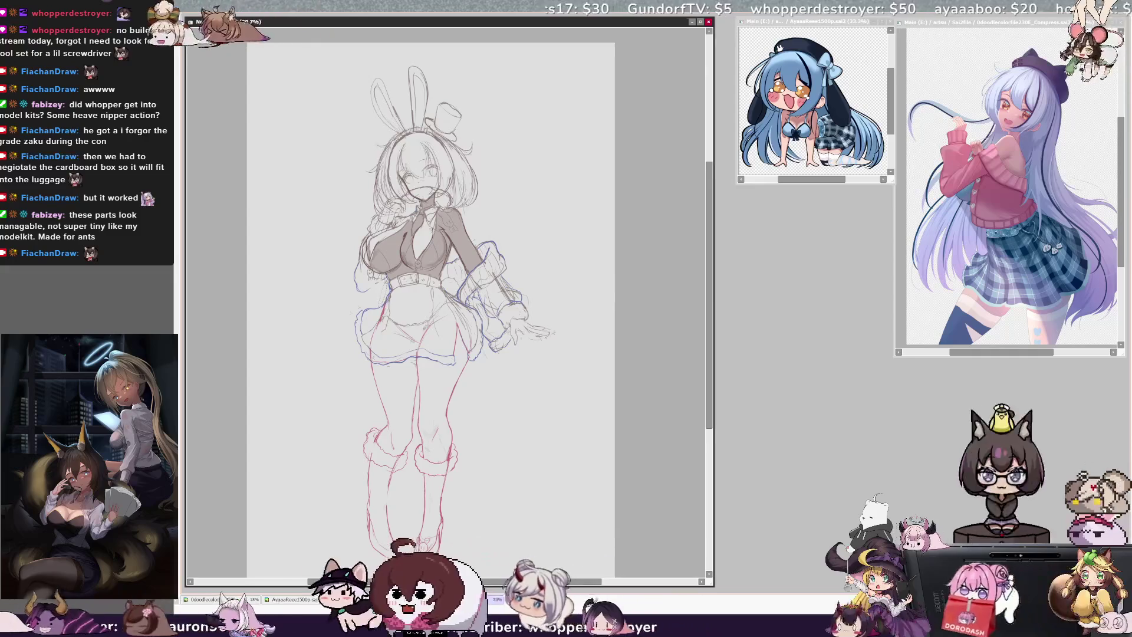
- Add a pencil stroke on the skirt's left edge, lasso and nudge it slightly left, then save
mouse_move(360, 305)
mouse_down()
mouse_move(347, 325)
mouse_move(379, 323)
mouse_up()
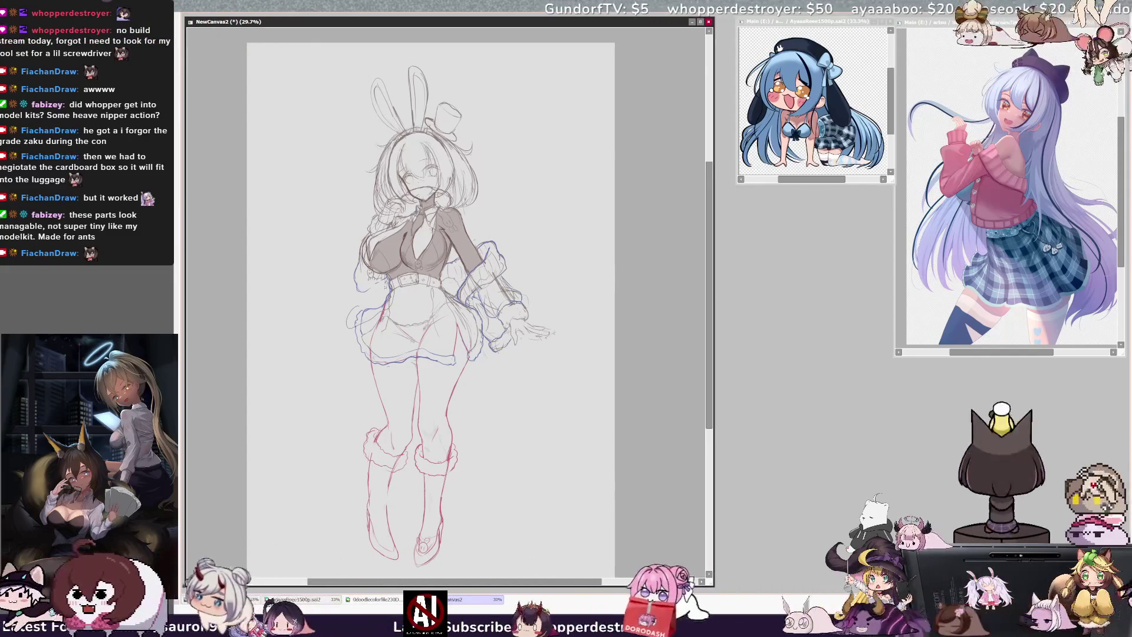
drag(352, 273, 395, 327)
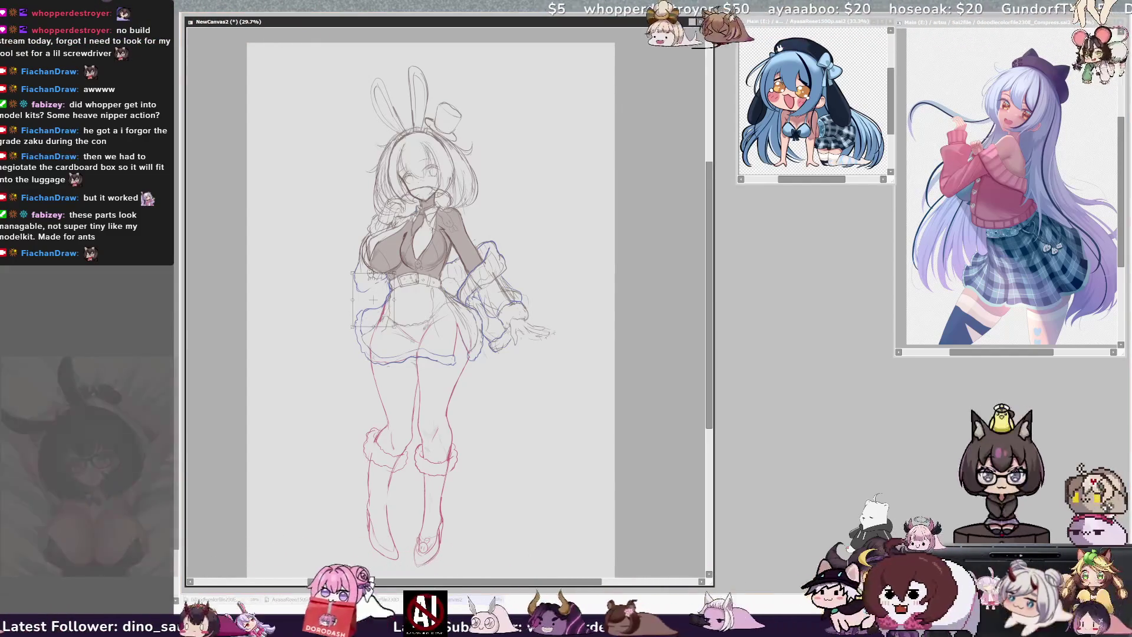
drag(371, 274, 368, 275)
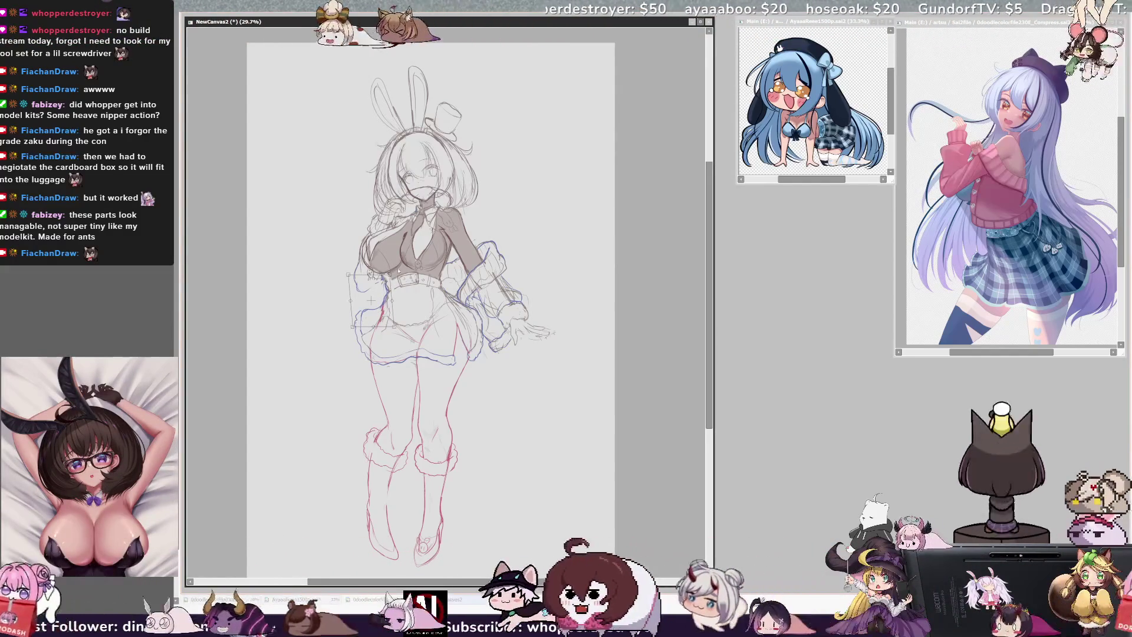
key(Return)
key(ctrl+s)
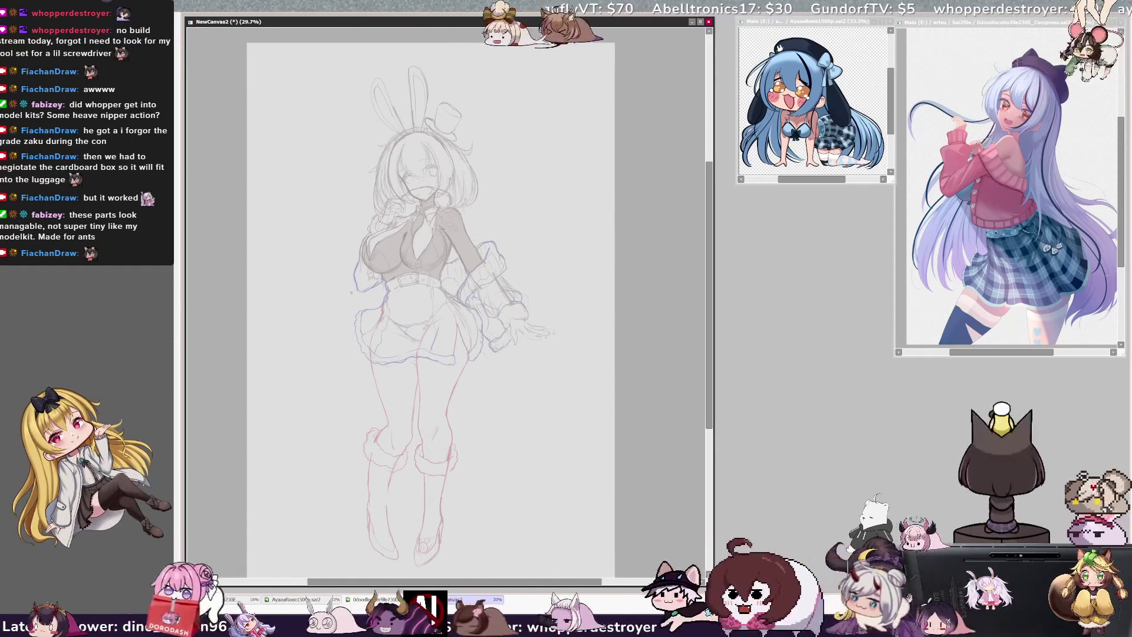
- Draw a curve sweeping down-left from the left waist, undo and redraw it, then check its layer
drag(352, 286, 320, 321)
key(ctrl+z)
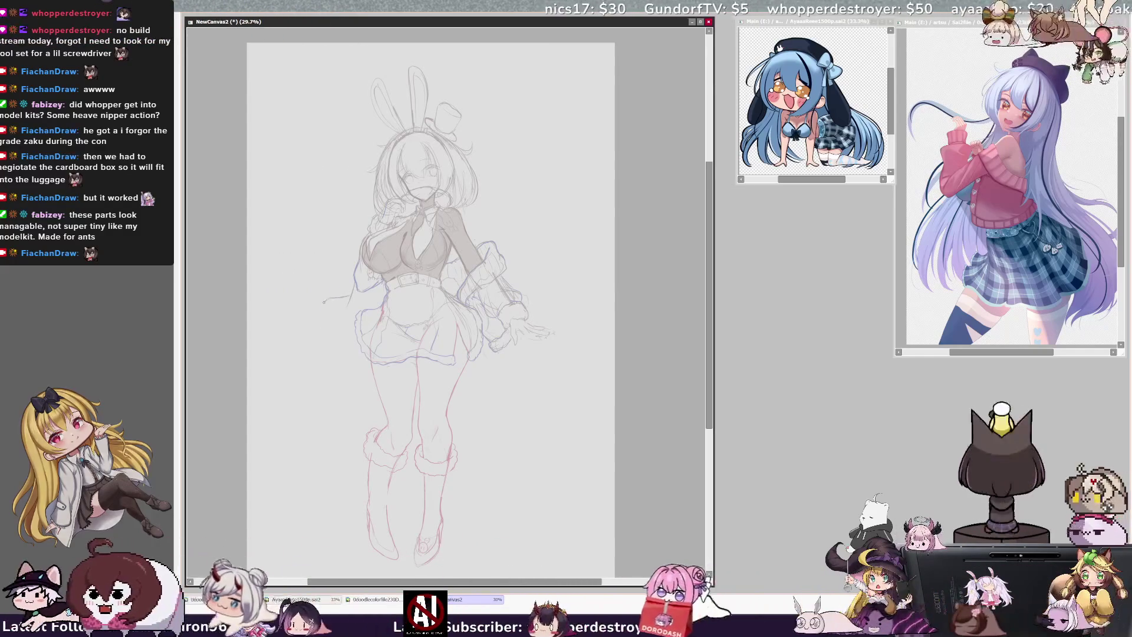
drag(332, 297, 354, 295)
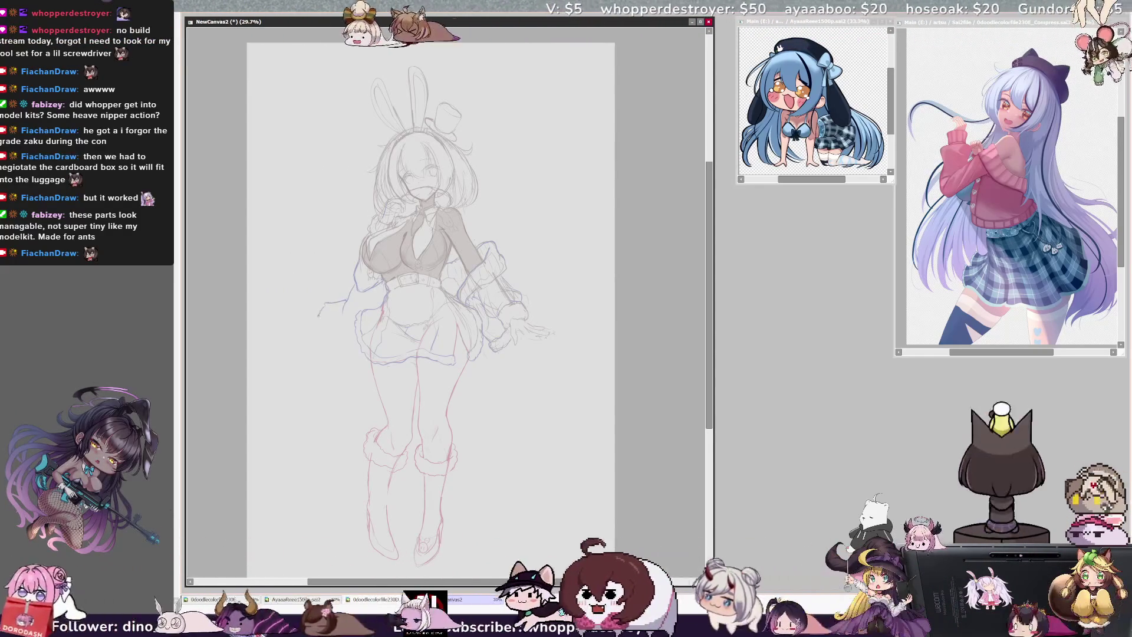
drag(336, 302, 319, 330)
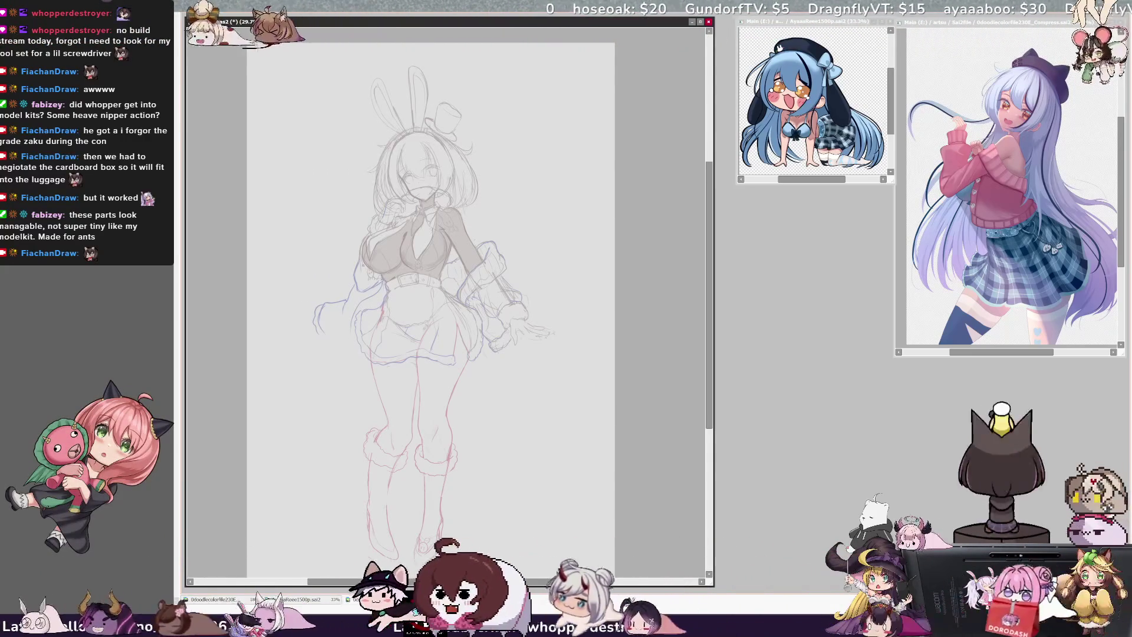
ctrl+shift+click(366, 270)
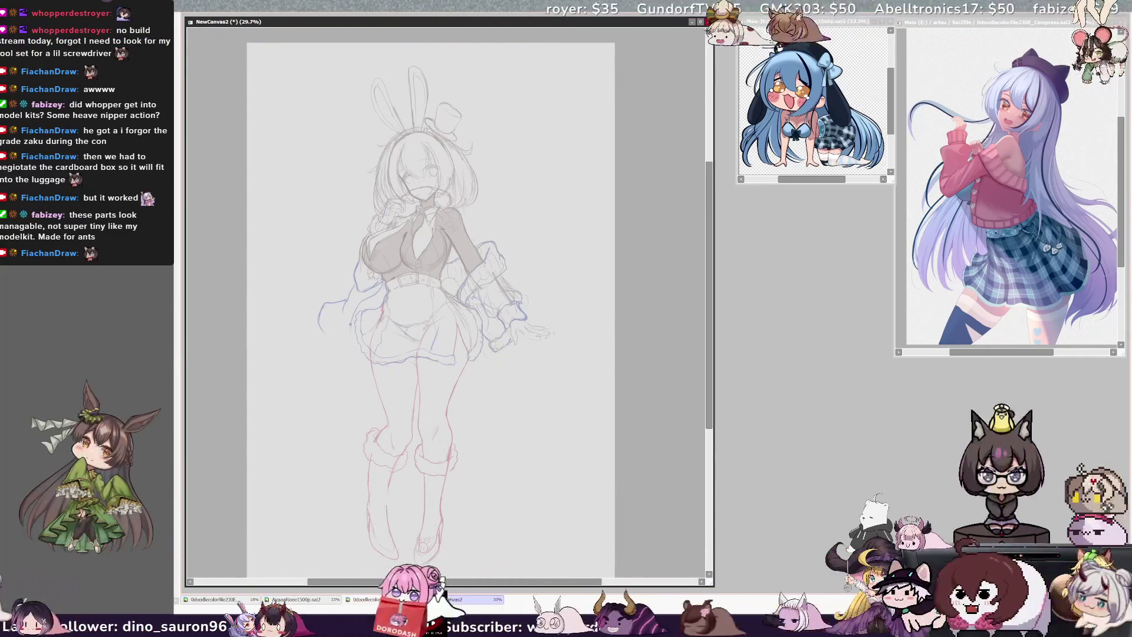
- Mirror and unmirror the view twice to check proportions, undoing two small sleeve strokes along the way
key(h)
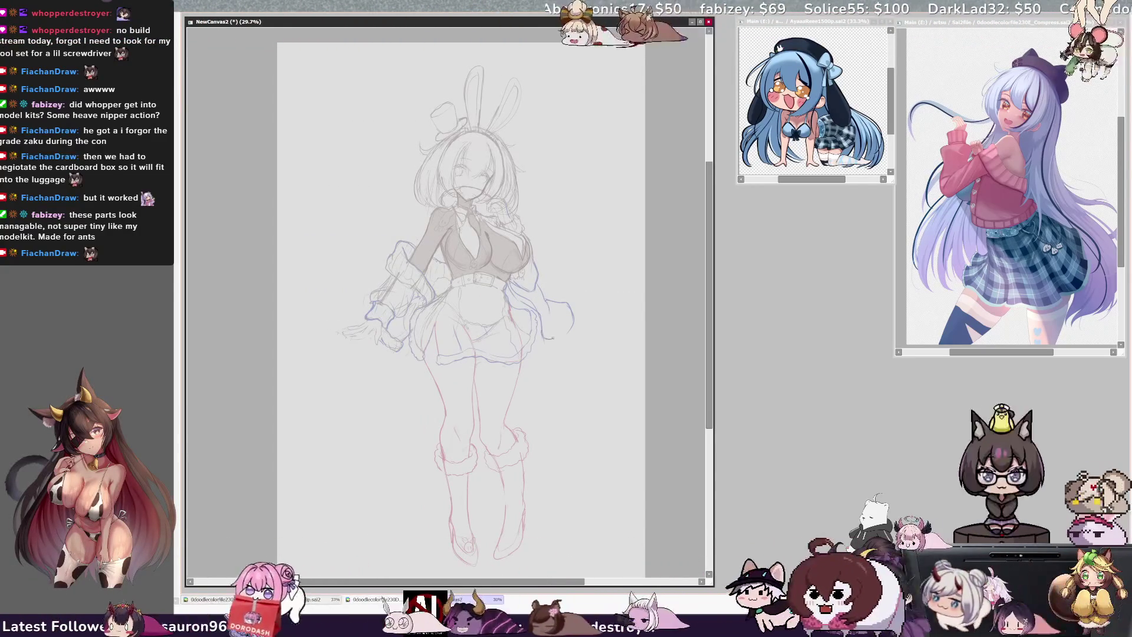
key(ctrl+z)
key(ctrl+z)
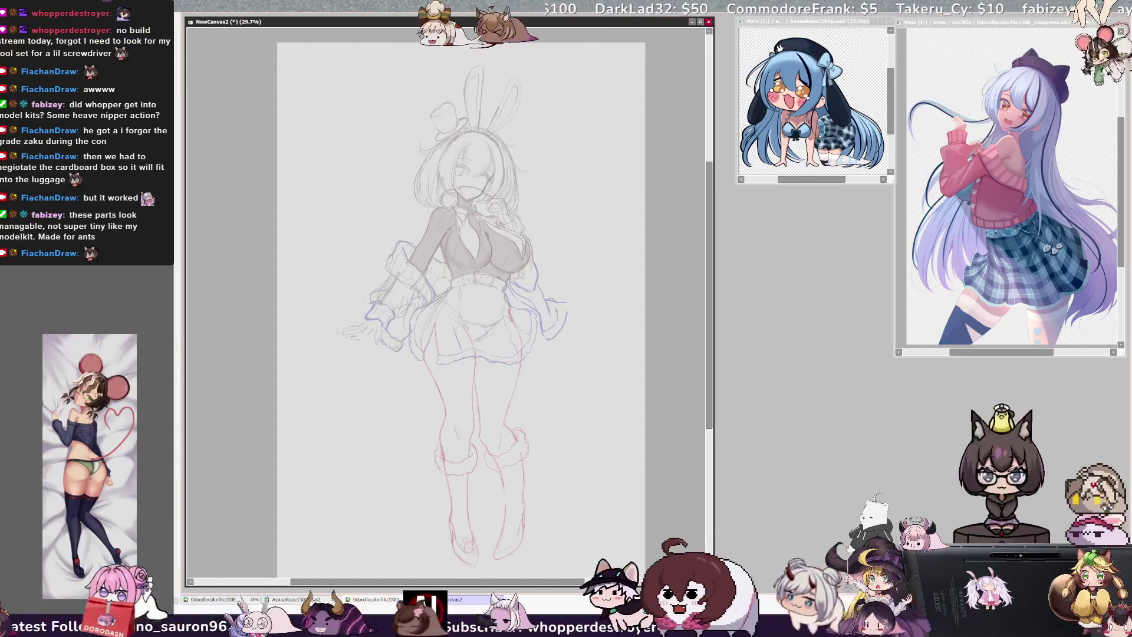
key(ctrl+z)
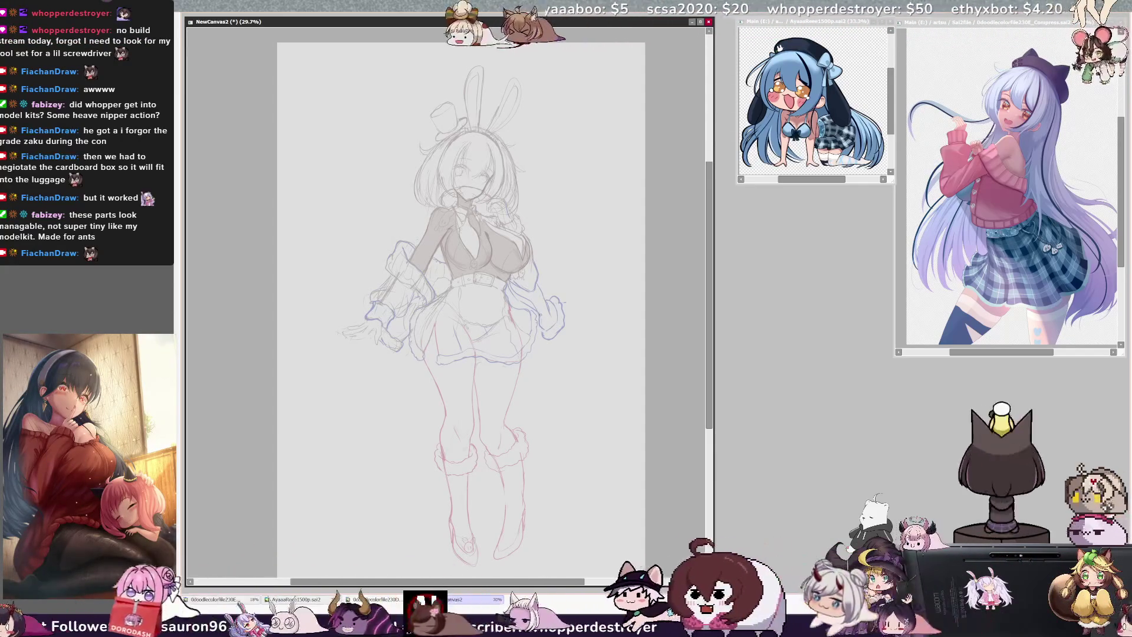
key(h)
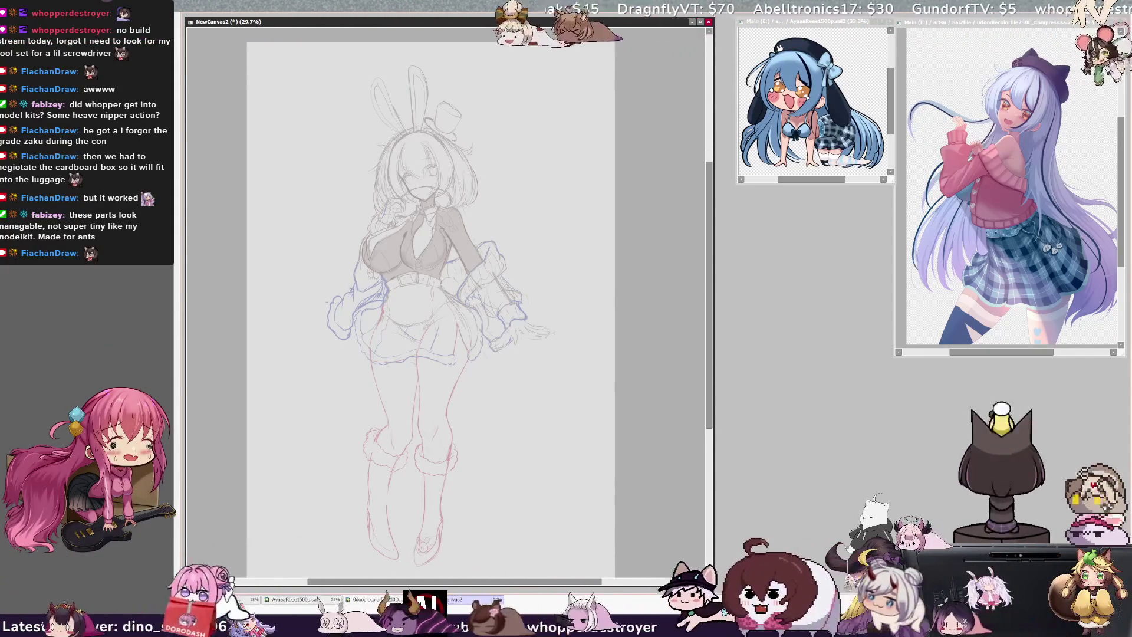
key(h)
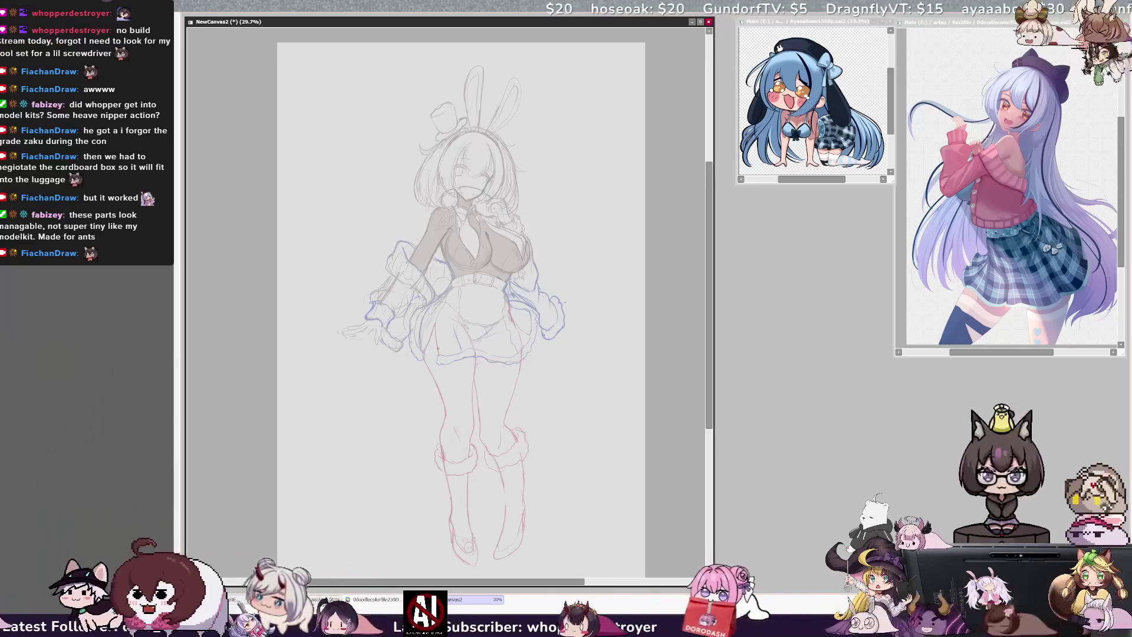
key(h)
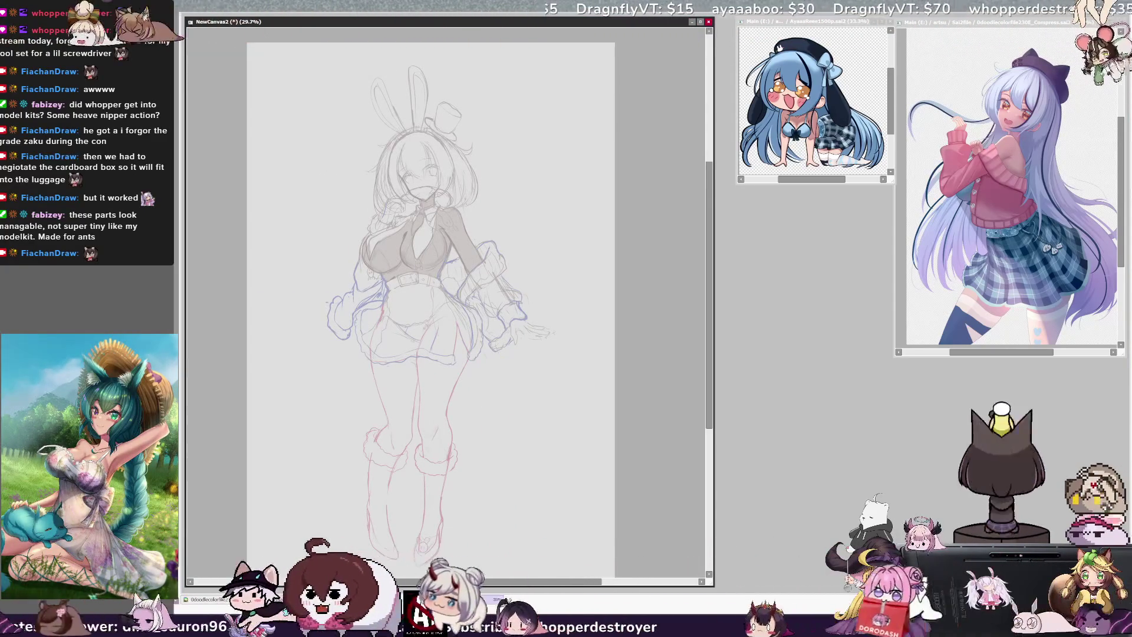
- Zoom to 50% on the head, jacket and belt, pan there, and reset the rotation upright
scroll(446, 301, up, 3)
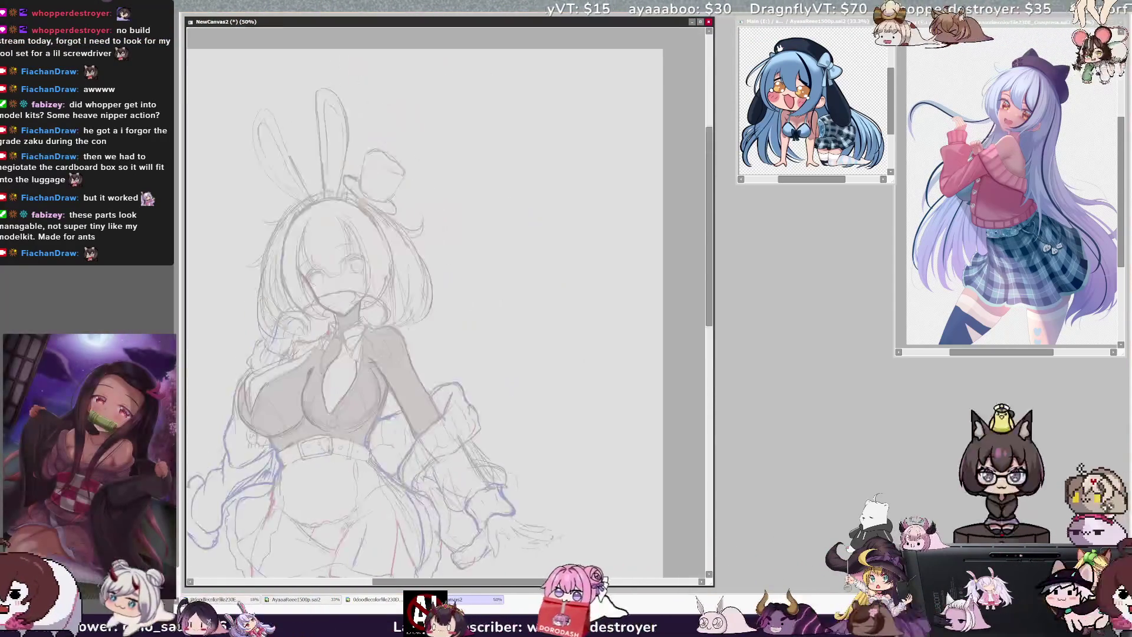
drag(448, 301, 366, 248)
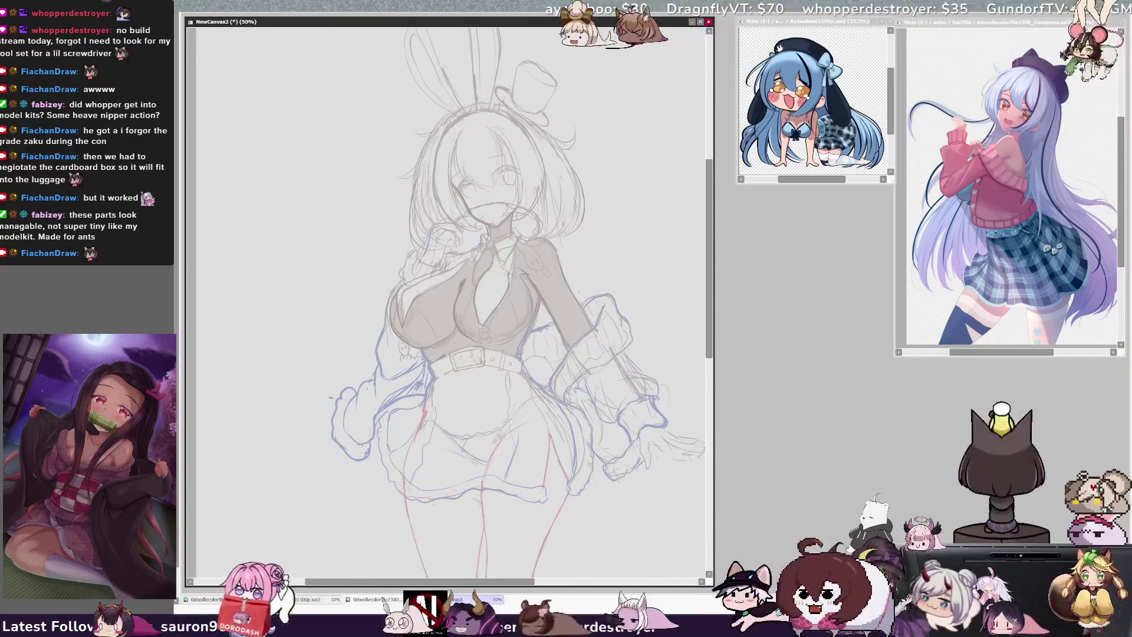
key(End)
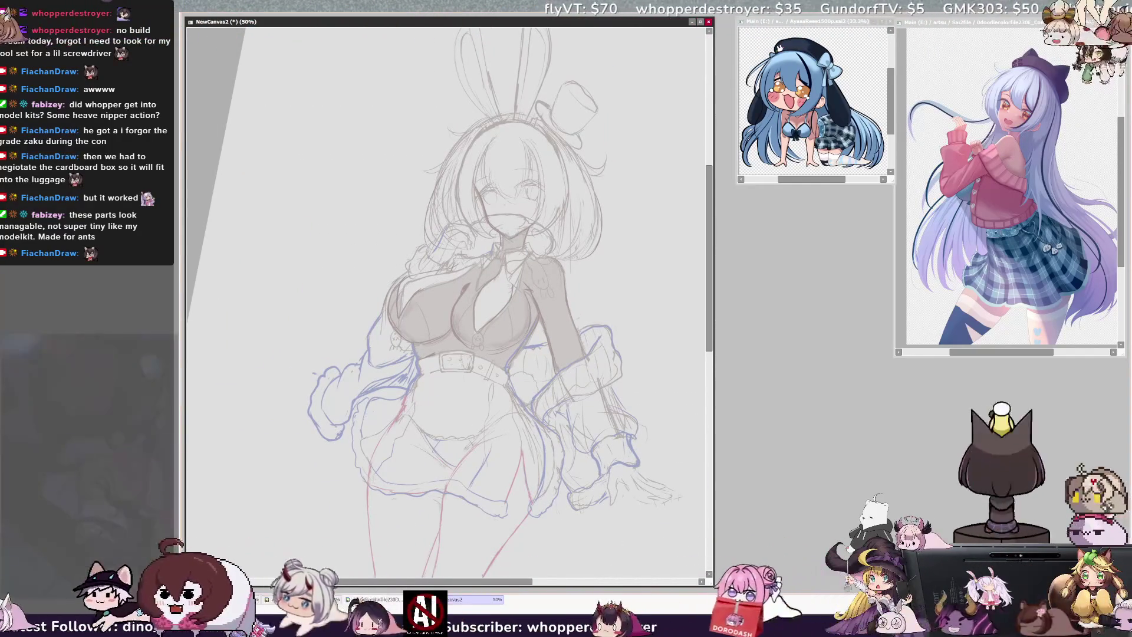
key(Home)
drag(525, 581, 528, 581)
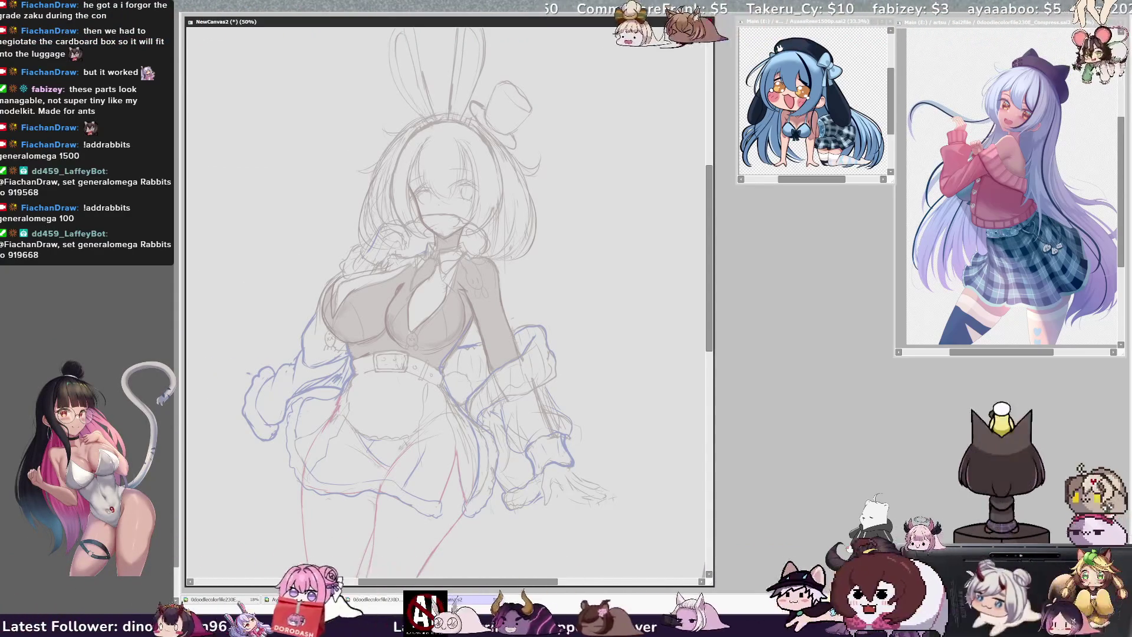
drag(517, 585, 525, 585)
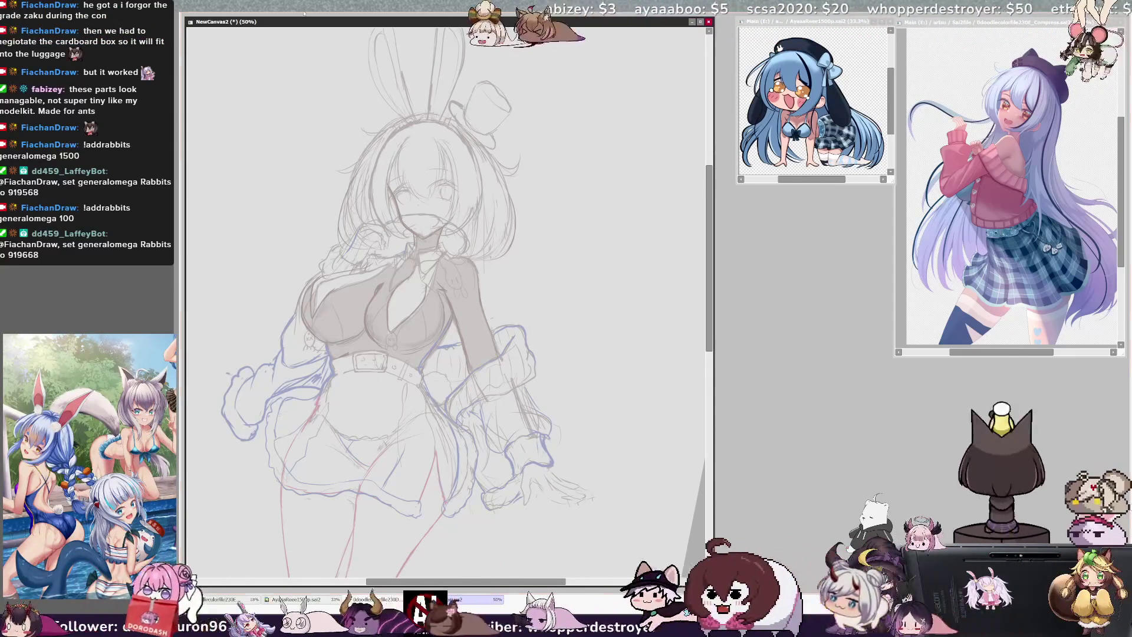
scroll(448, 295, up, 2)
- Zoom to 100% on the face, pick its layer for the jaw and smile, then zoom out to 75%
scroll(448, 295, up, 3)
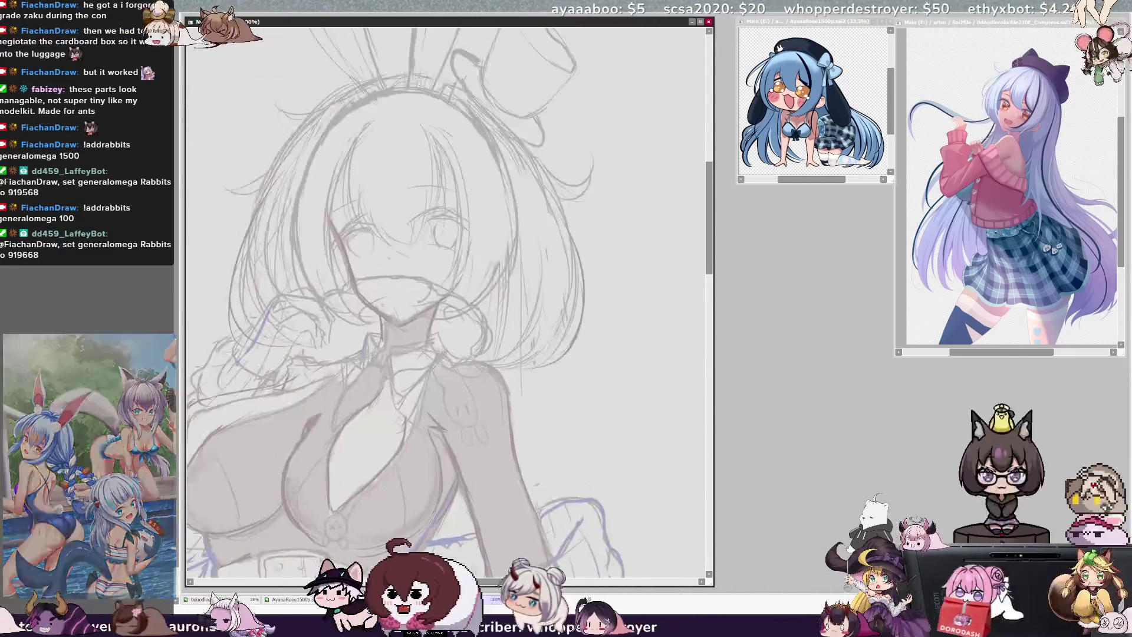
scroll(448, 295, up, 1)
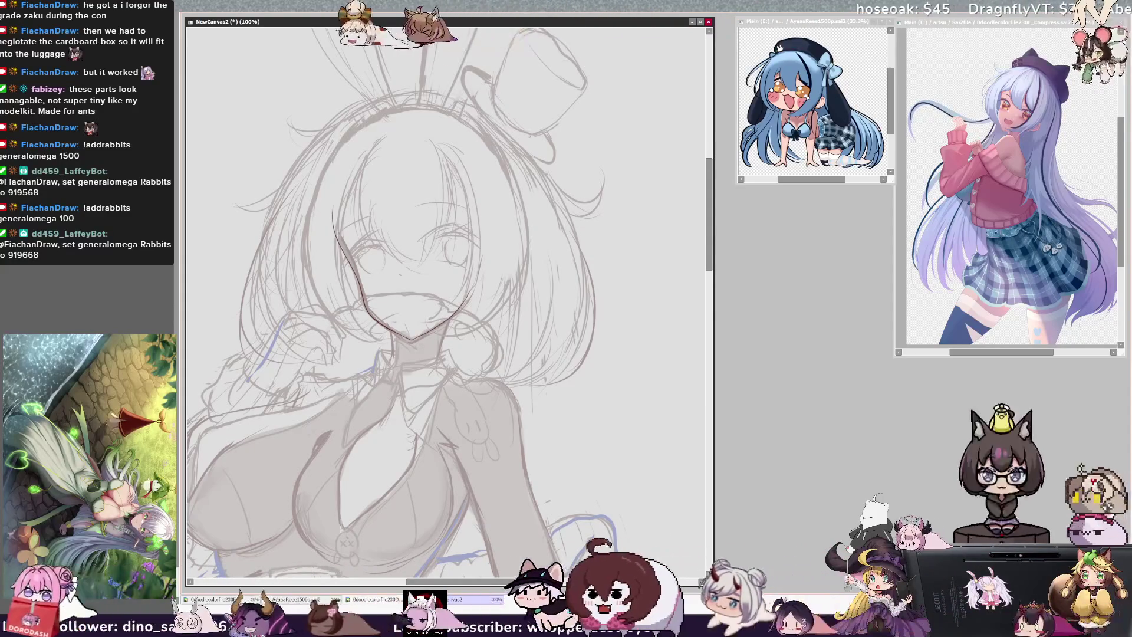
ctrl+shift+click(465, 311)
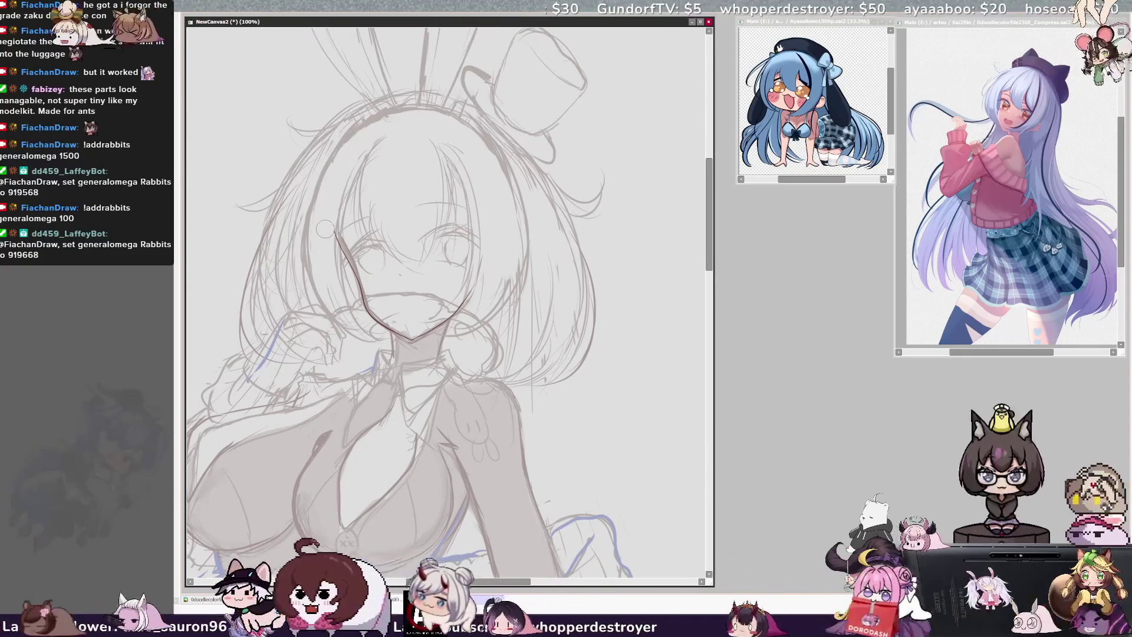
key(ctrl+minus)
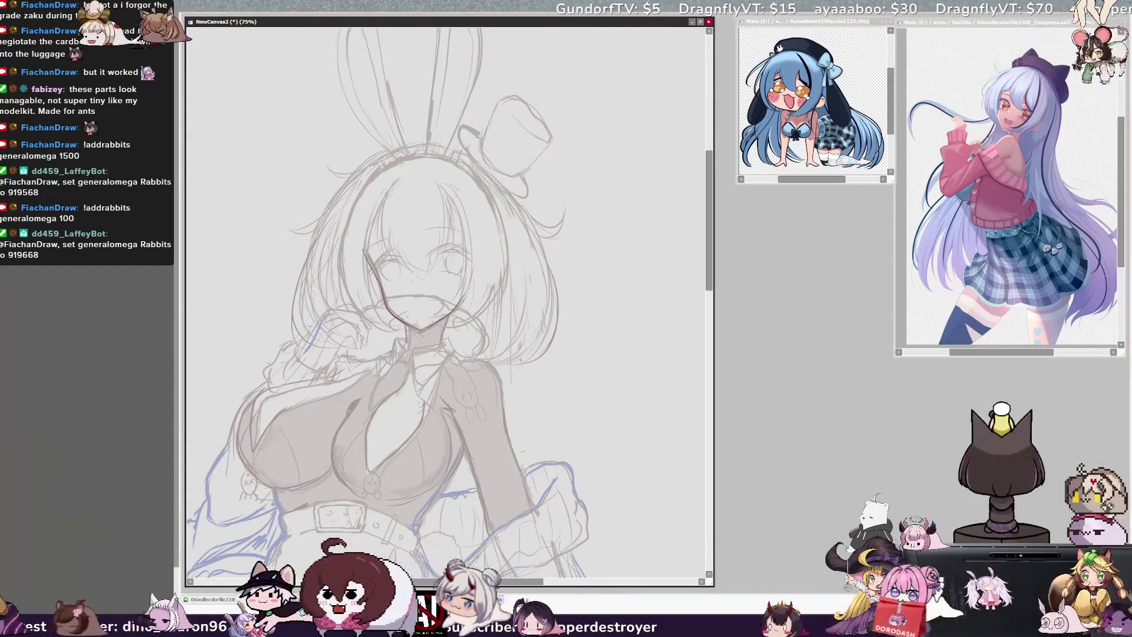
- Rotate the view, mirror it to inspect the refined face, then flip back to normal
key(Delete)
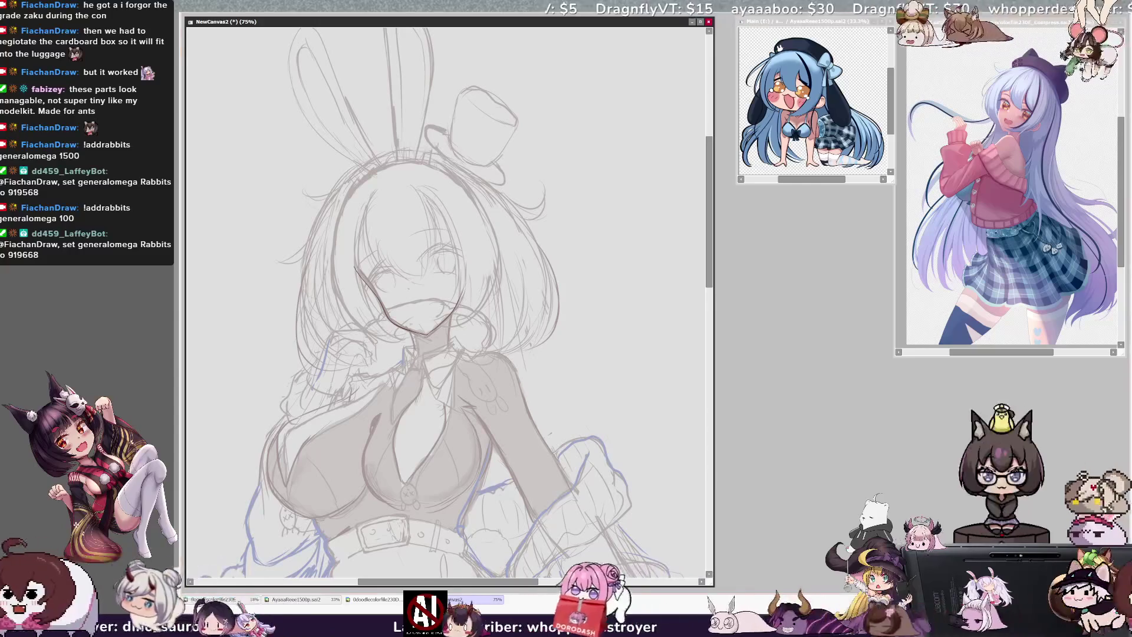
key(Insert)
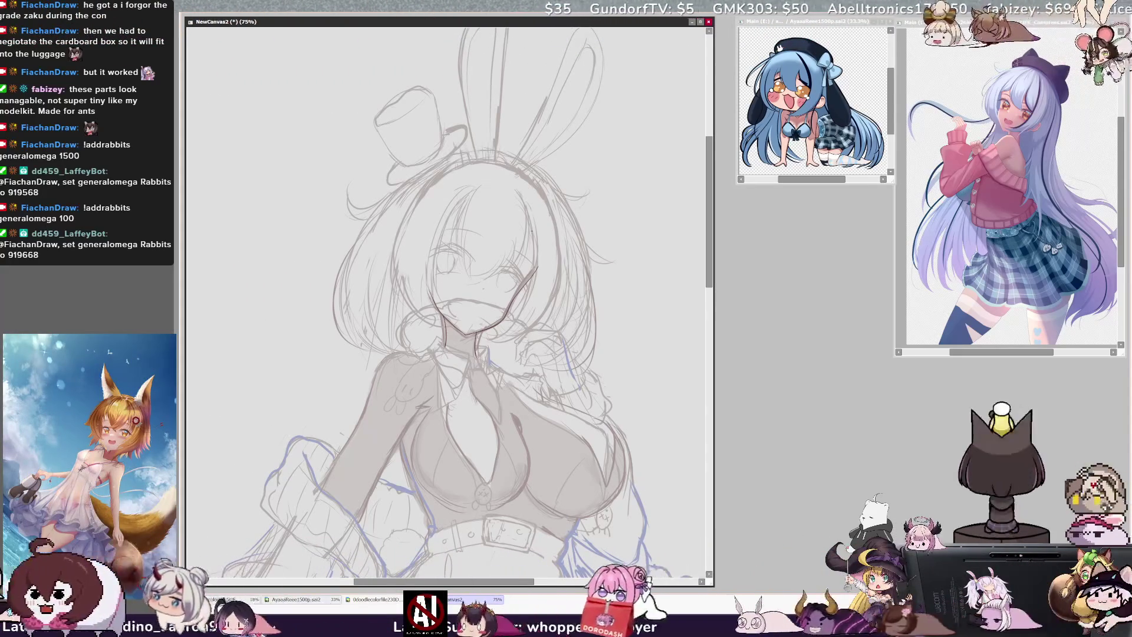
key(h)
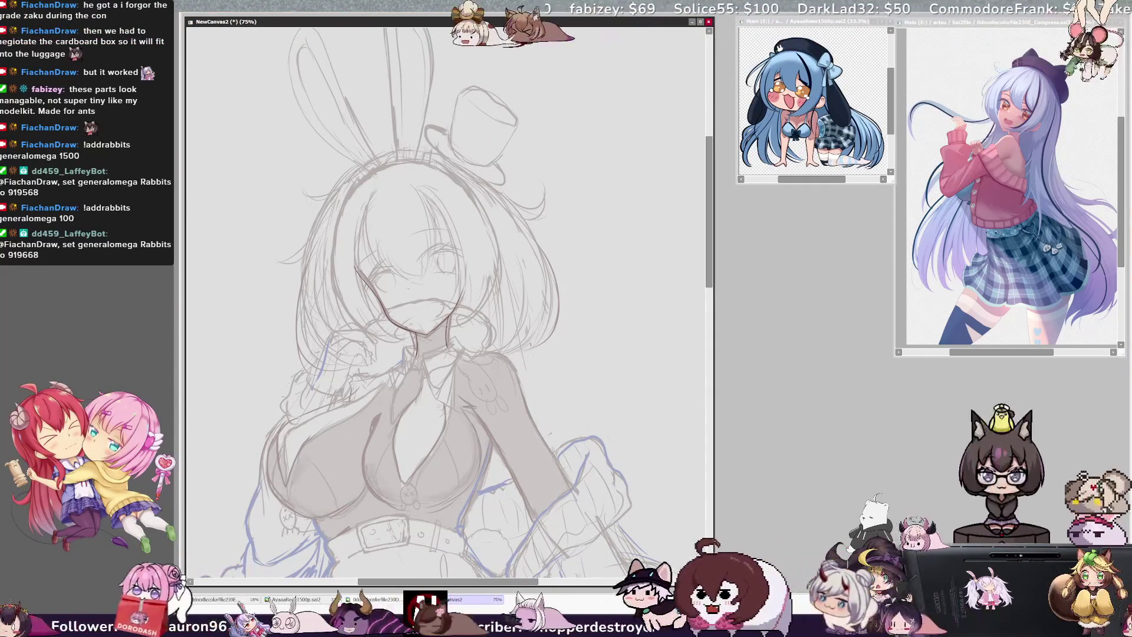
- Flip the canvas view horizontally so the top hat appears on the left of the head
key(h)
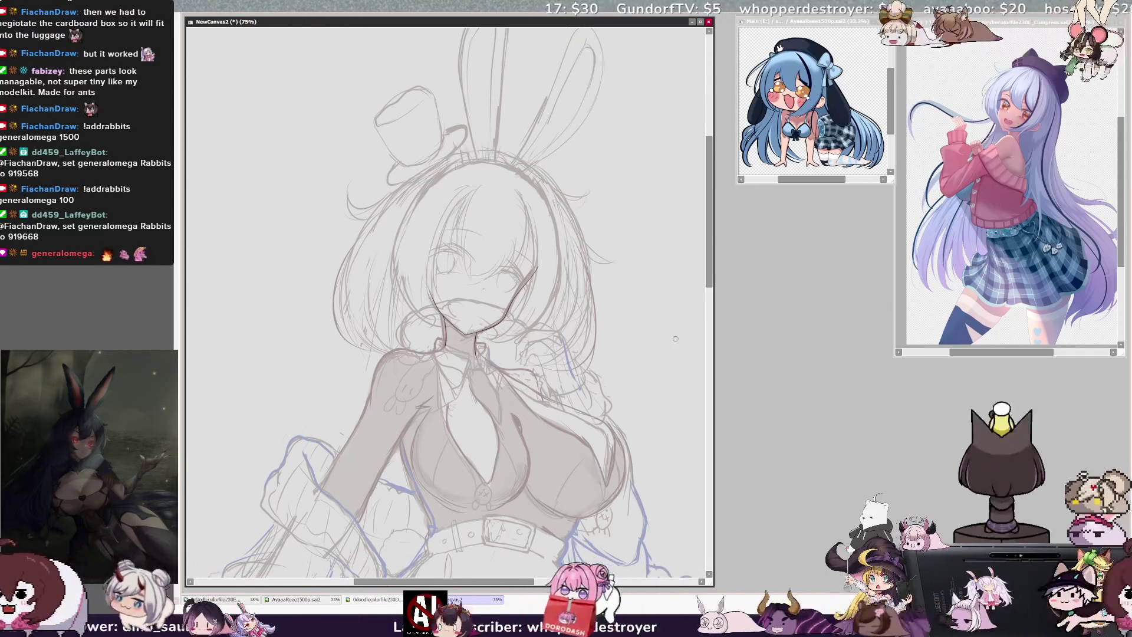
- Pan the canvas to sketch over the hair, vest and belt, then unflip the view
drag(710, 286, 710, 289)
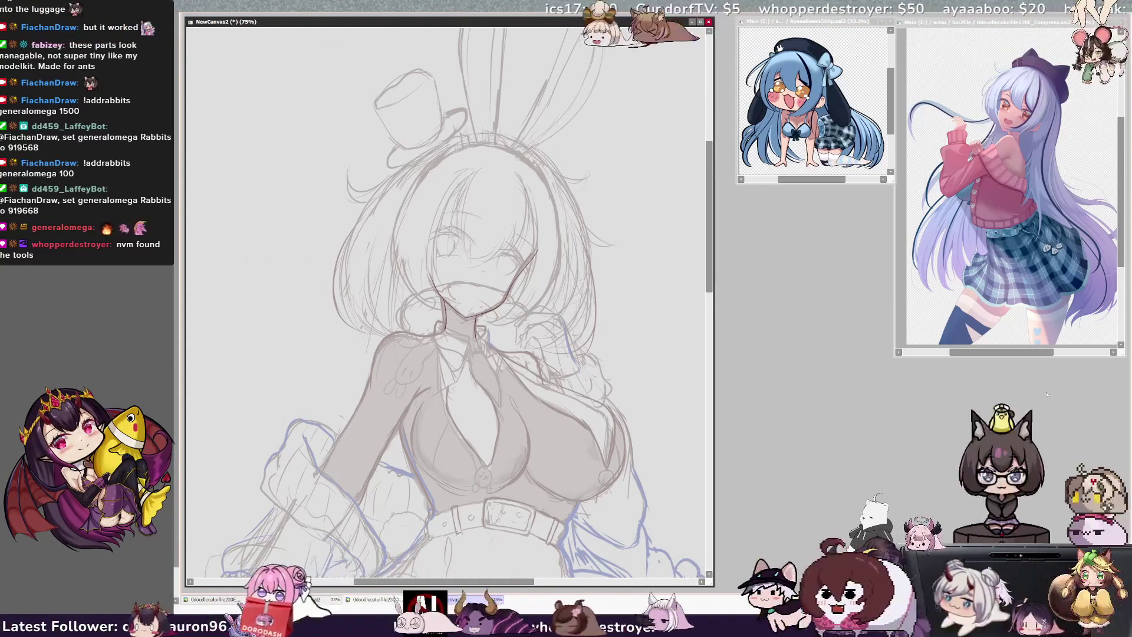
key(h)
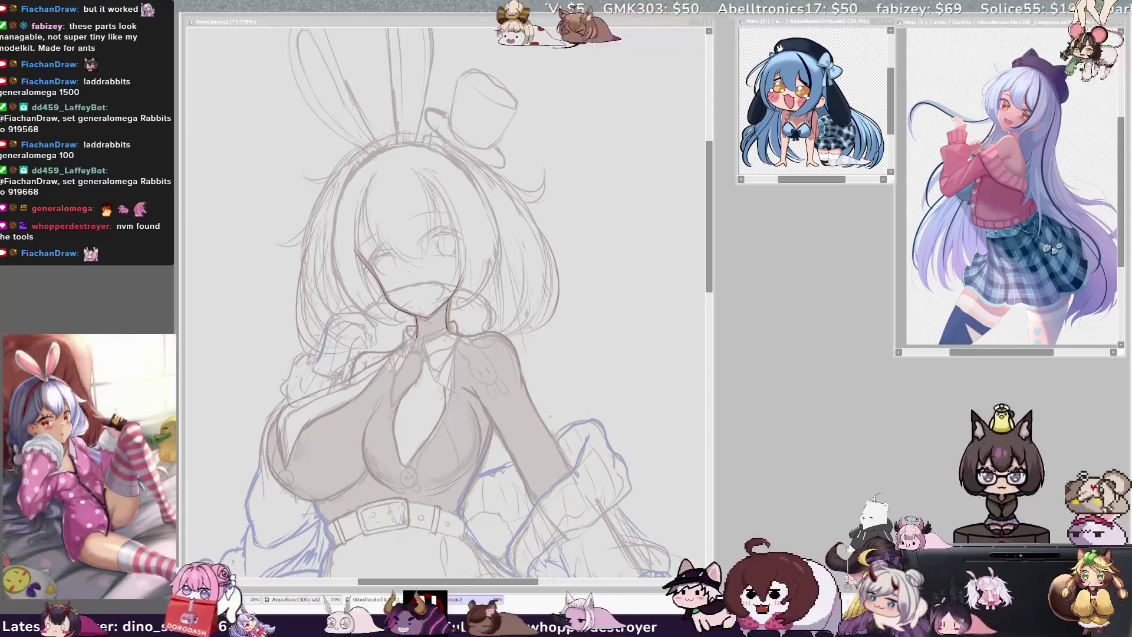
- Scroll the canvas down and back up so the bunny ears are visible again
scroll(449, 295, down, 1)
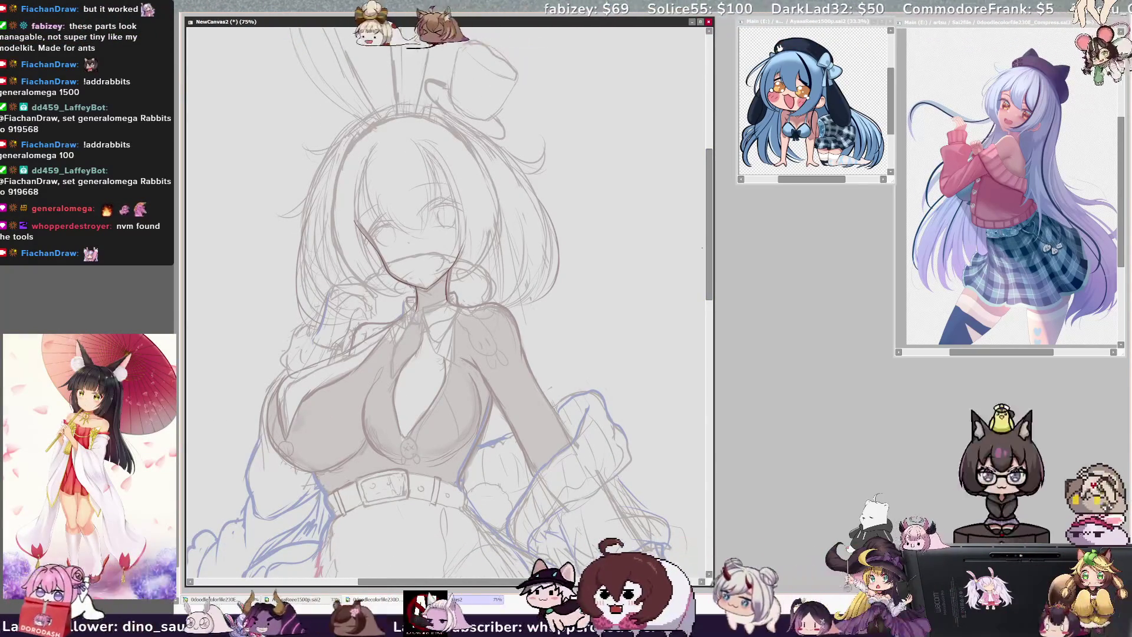
scroll(448, 301, up, 3)
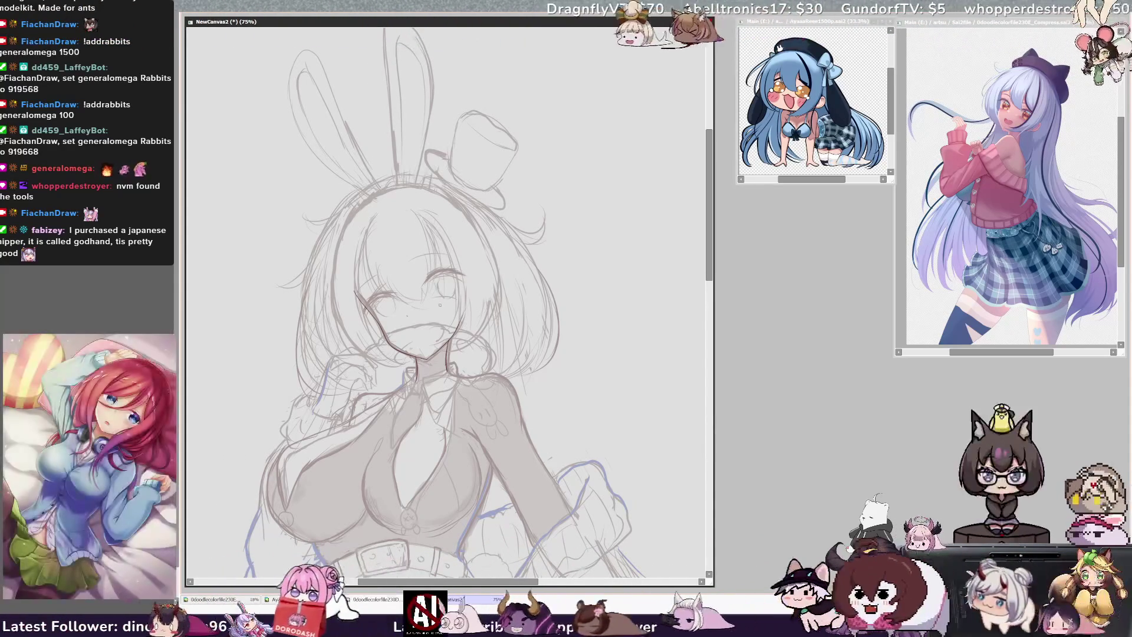
- Redraw the eye's iris and upper lid, add a line under the left eye, then zoom out to about 35%
mouse_move(440, 278)
mouse_down()
mouse_move(435, 292)
mouse_move(465, 273)
mouse_move(431, 281)
mouse_up()
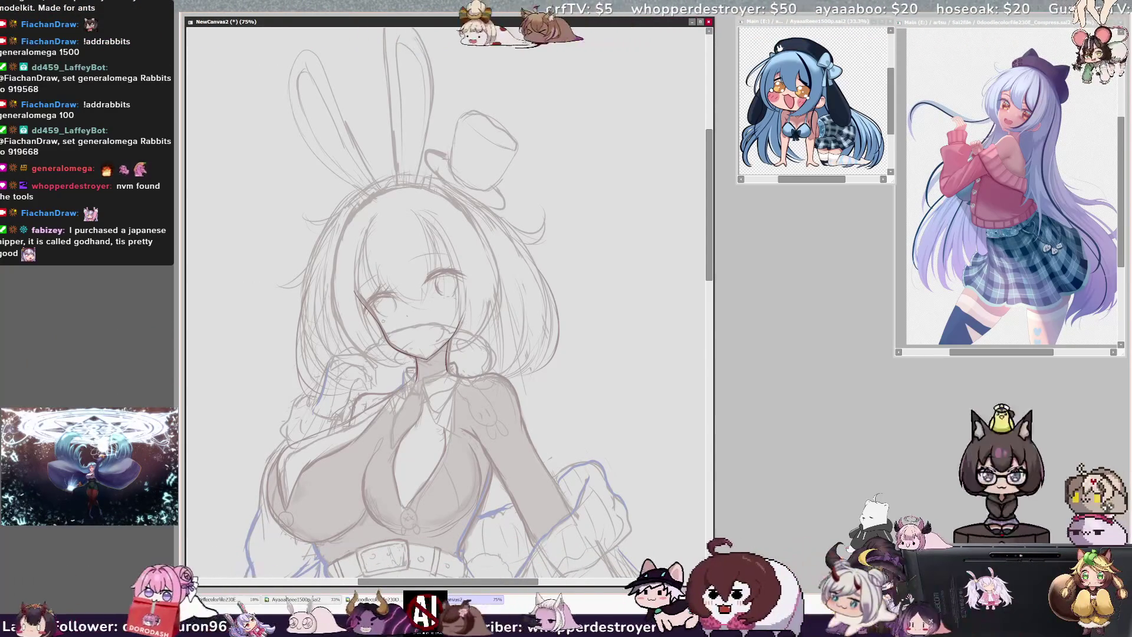
mouse_move(377, 313)
mouse_down()
mouse_move(389, 308)
mouse_move(392, 321)
mouse_up()
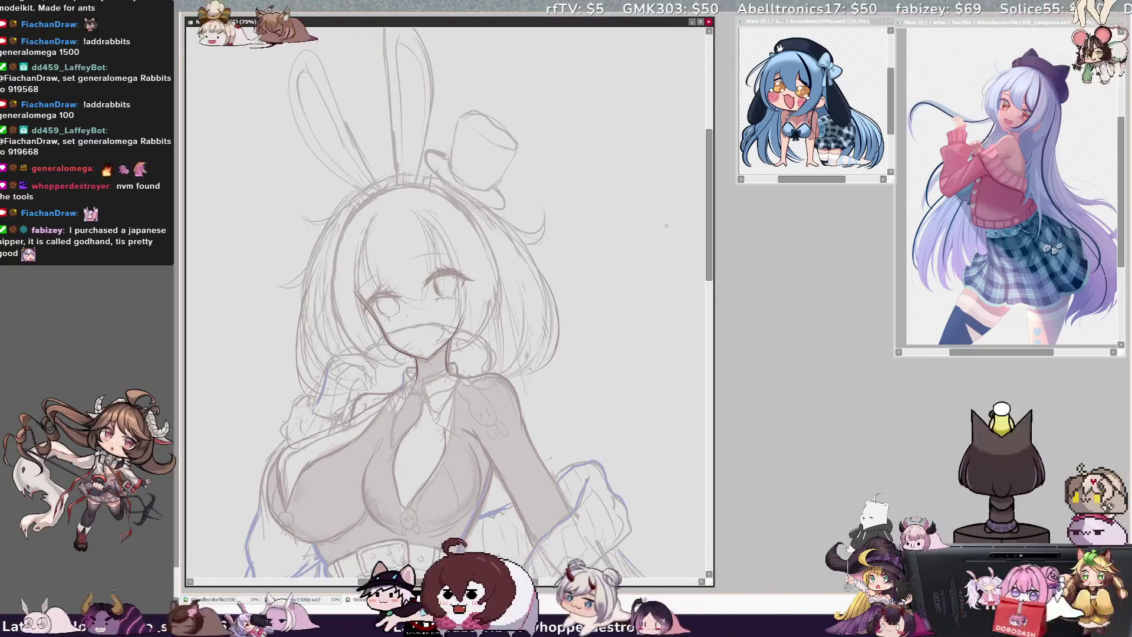
scroll(448, 301, down, 5)
scroll(448, 301, up, 1)
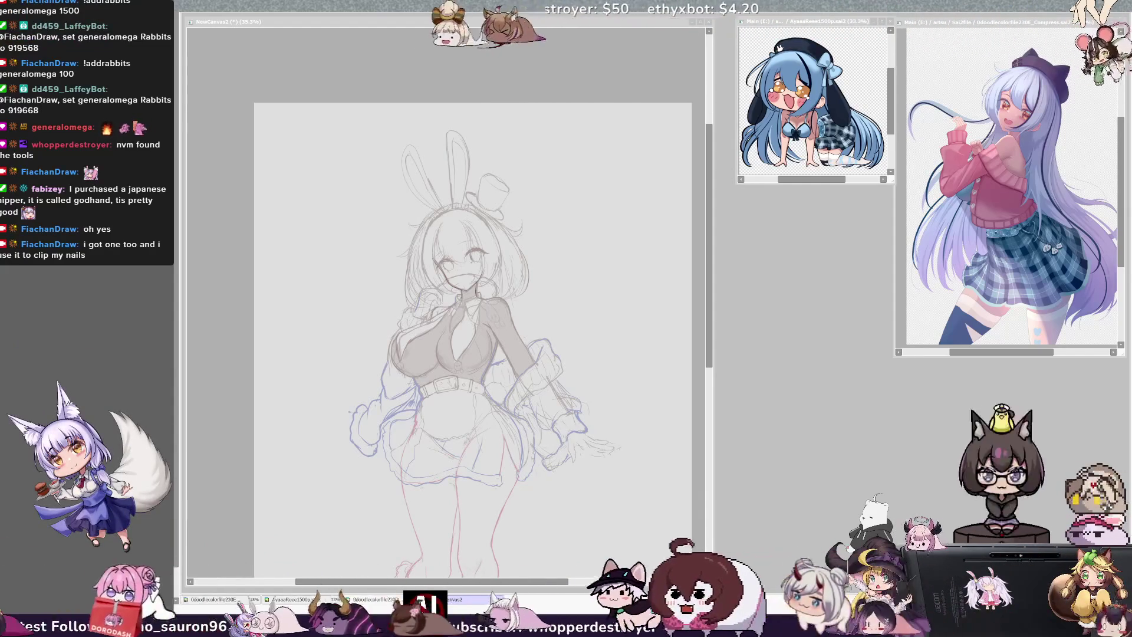
- Zoom the canvas to 75% on the upper body, then back to 50% and rotate the view clockwise
click(496, 104)
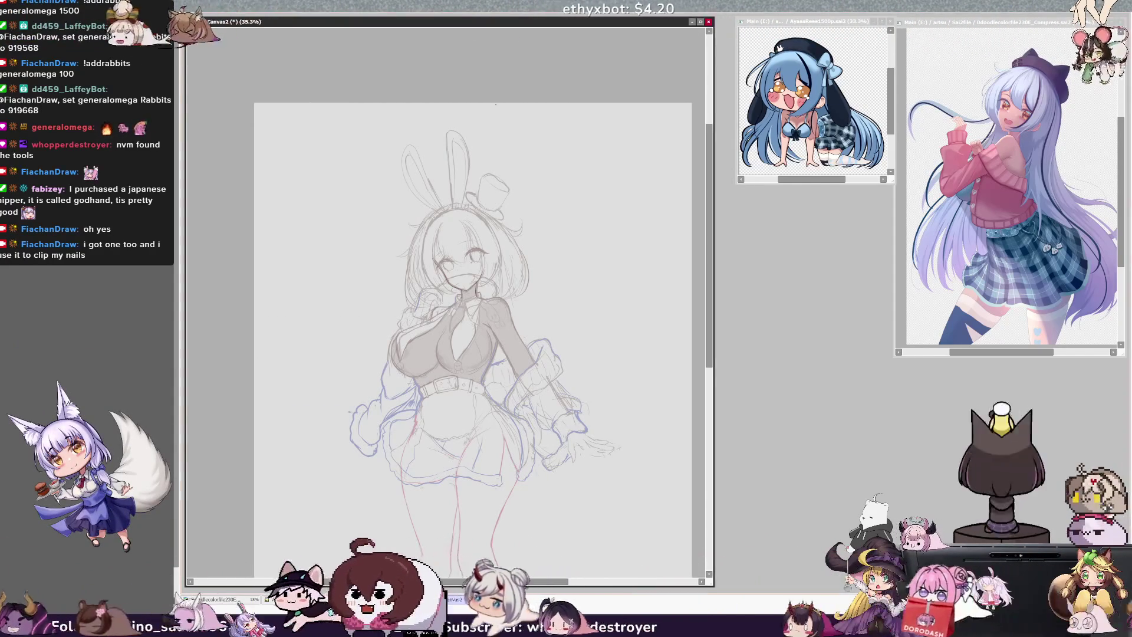
key(ctrl+plus)
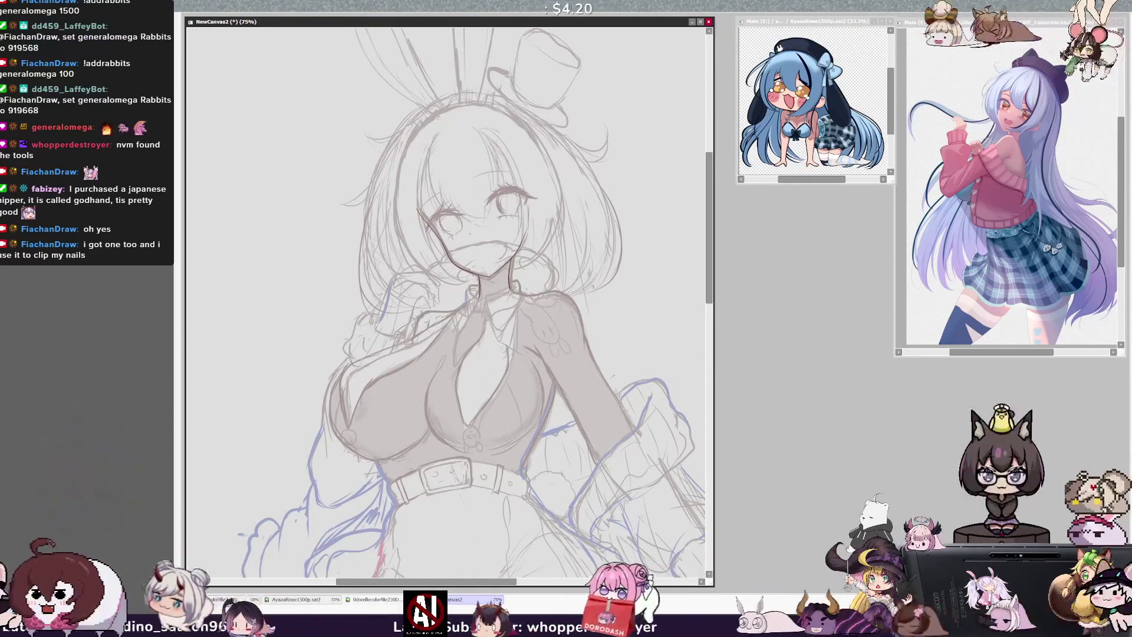
scroll(448, 301, right, 2)
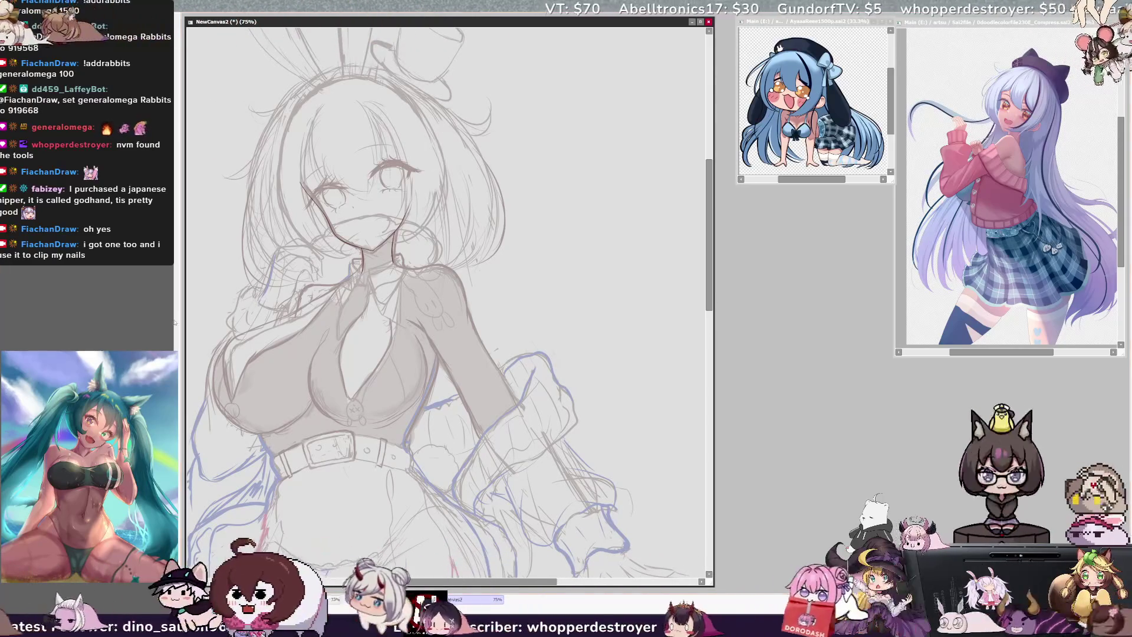
key(minus)
key(End)
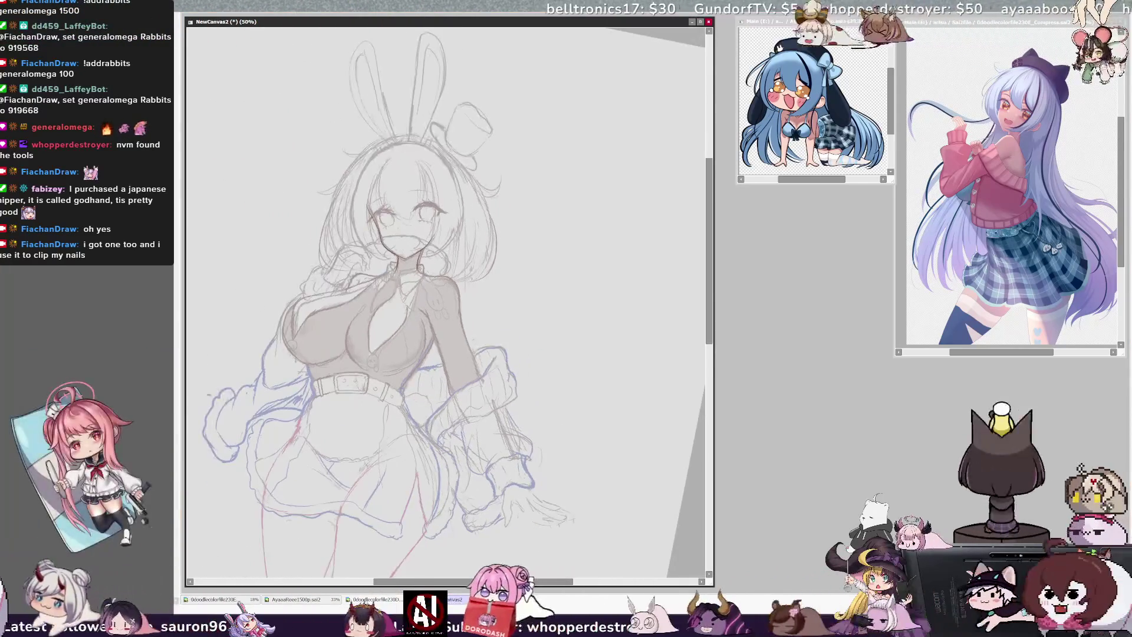